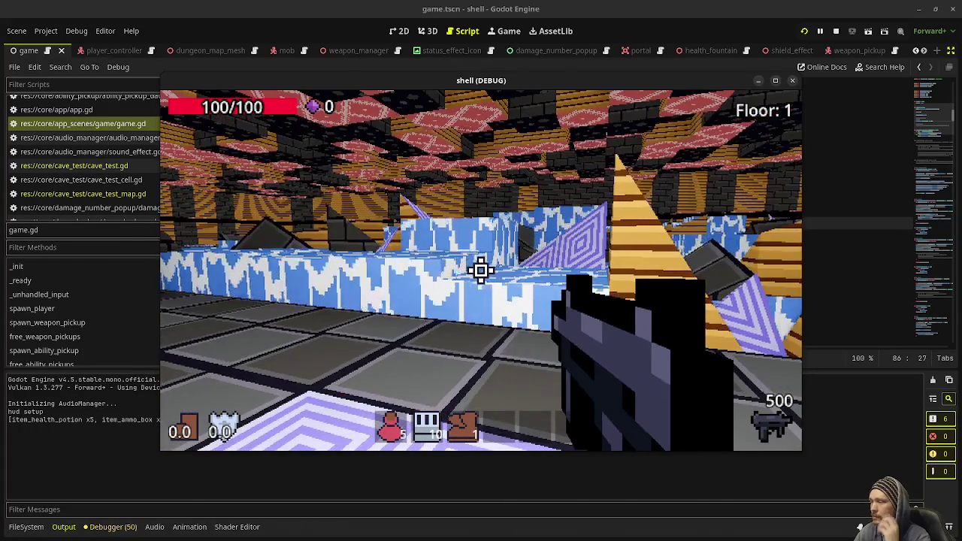
- Walk forward through the cave, past the blue wall and onto open floor
key(w)
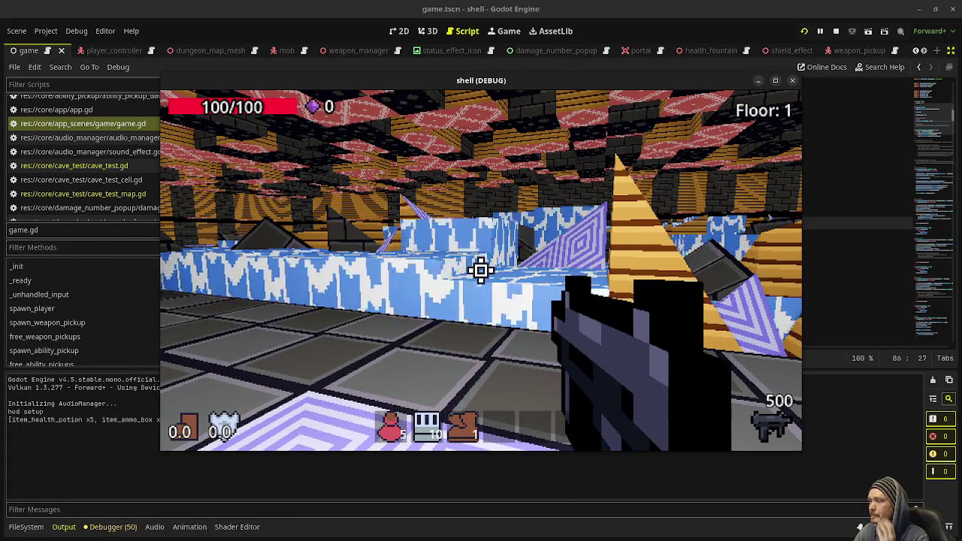
key(w)
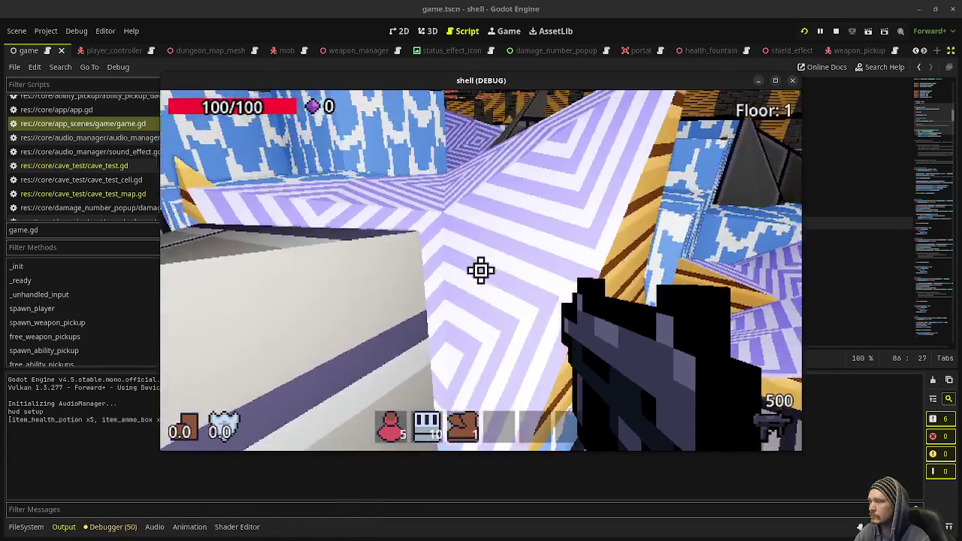
- Walk past the striped pyramid, along the stone corridor, over the blue tiled floor, then step back
key(w)
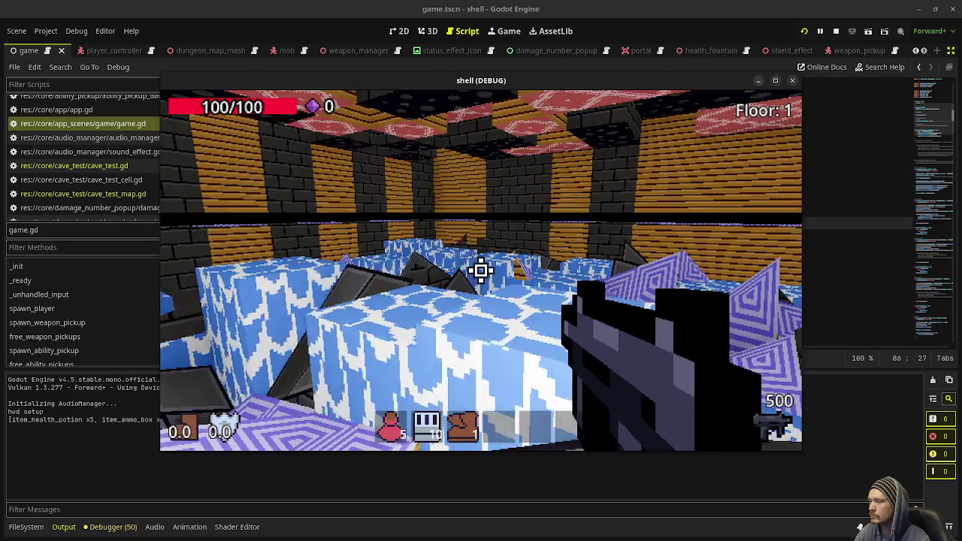
key(w)
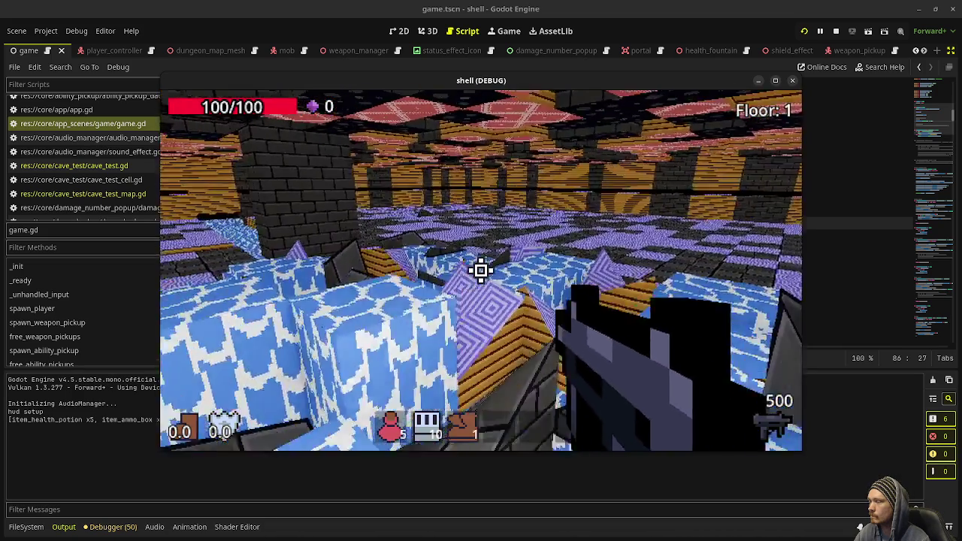
key(w)
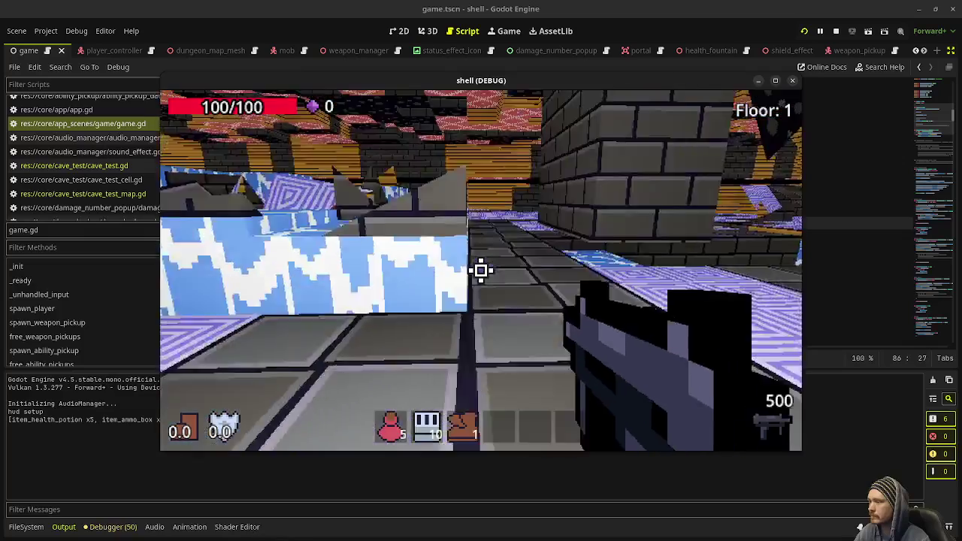
key(w)
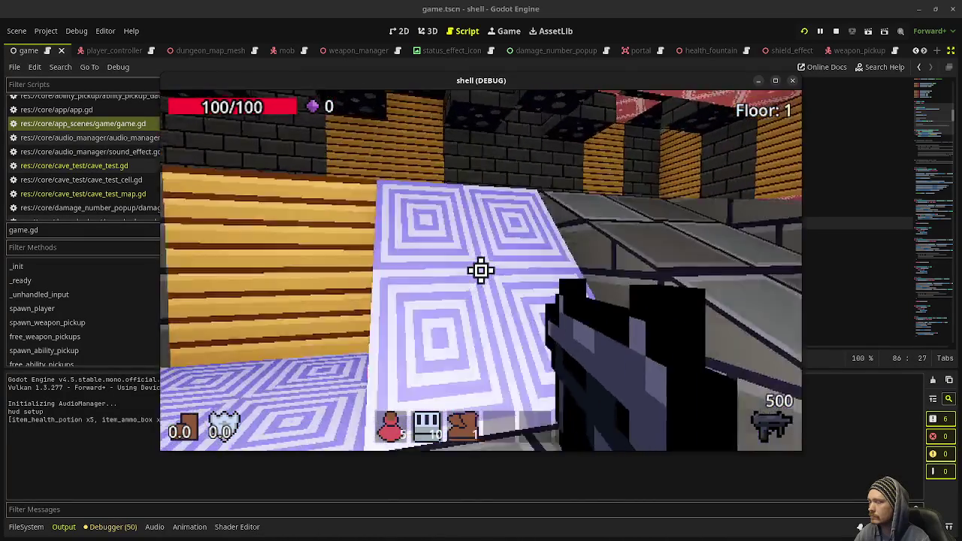
key(w)
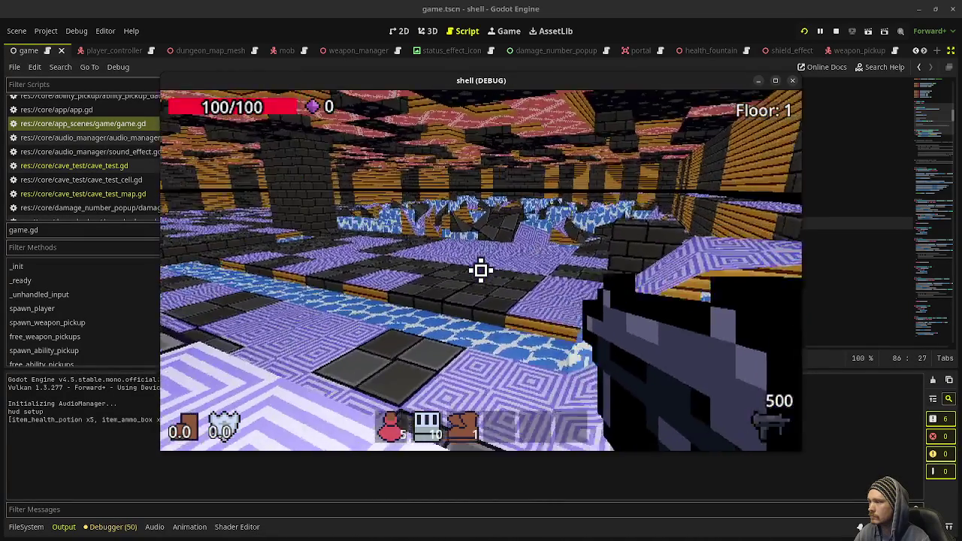
key(w)
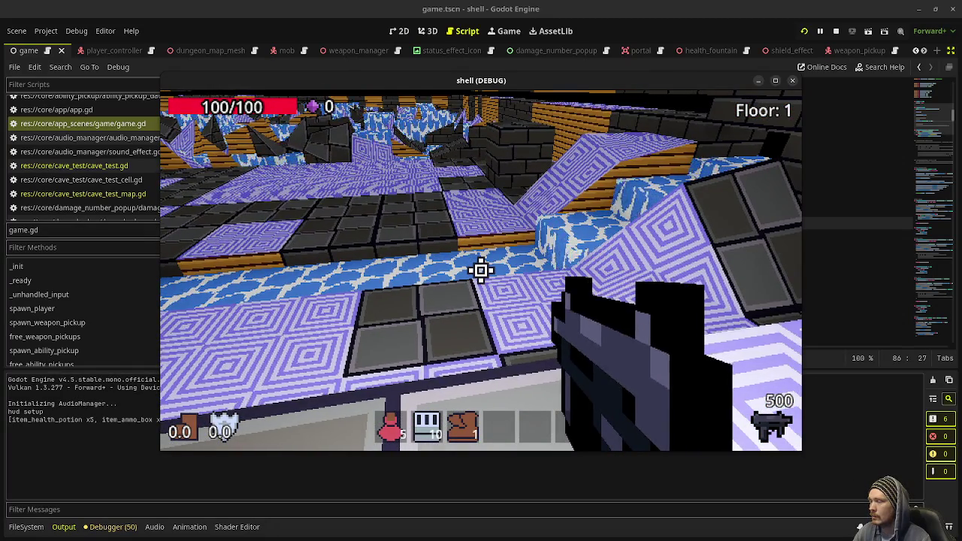
key(w)
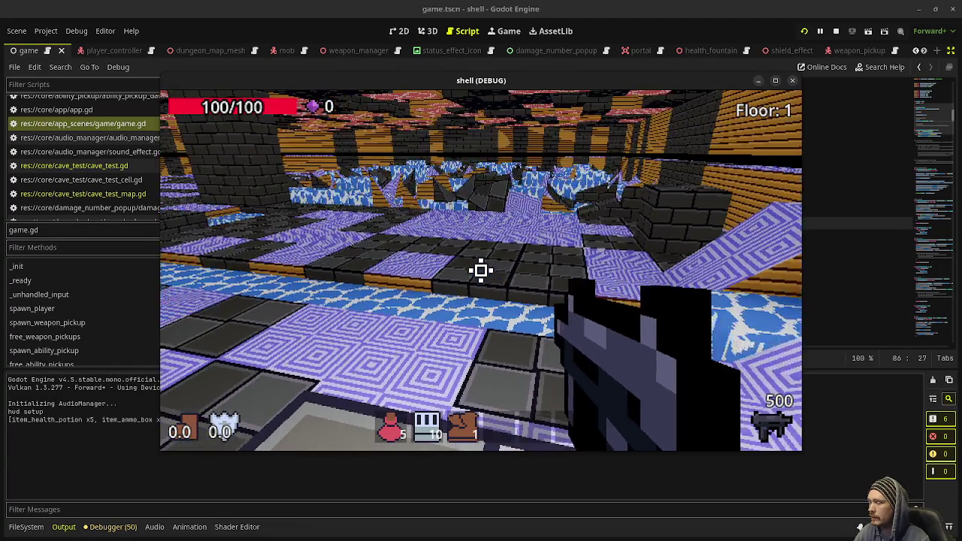
key(s)
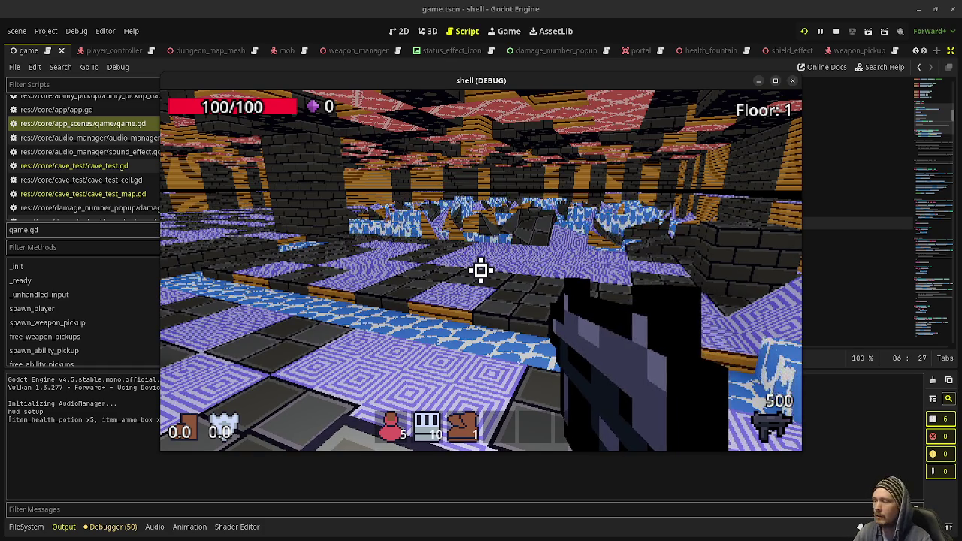
- Stop the running game with F8 and look over the cave_test_map.gd script
key(w)
key(F8)
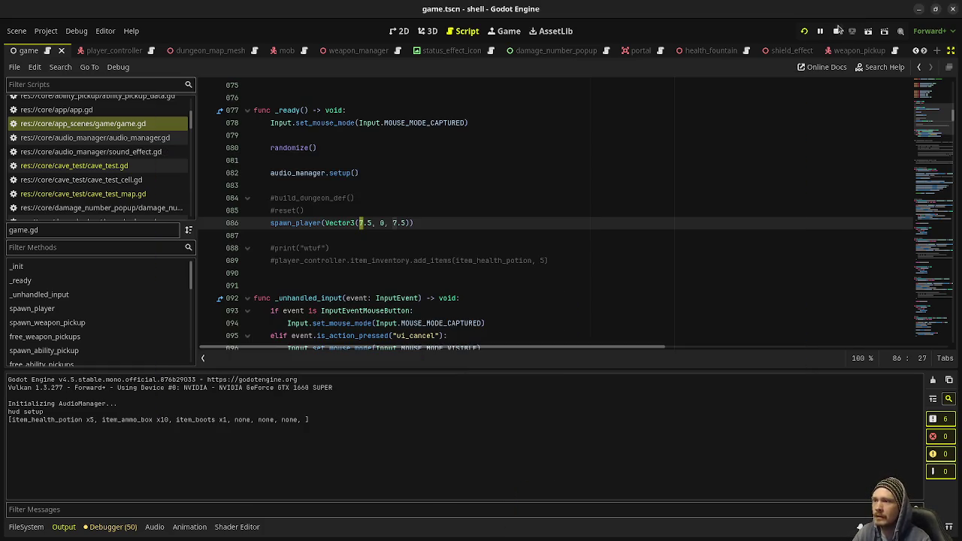
click(406, 267)
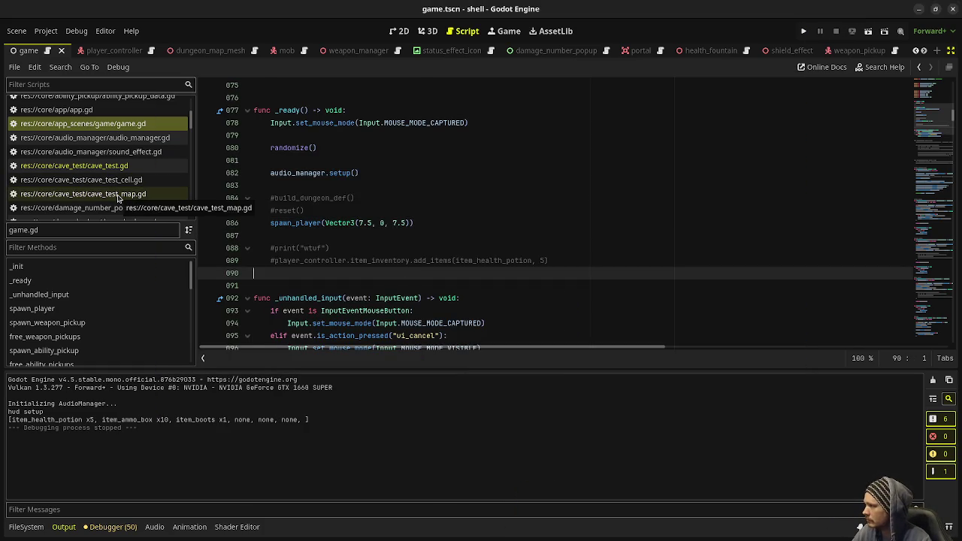
click(118, 196)
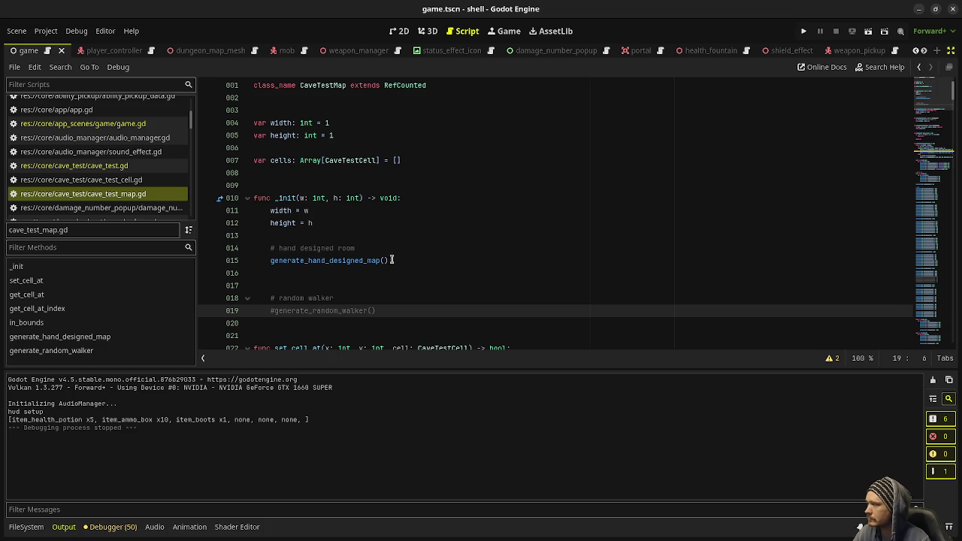
scroll(311, 260, down, 3)
- In cave_test.gd, expand the folded build_south_ceiling_skirt function at line 918
click(90, 165)
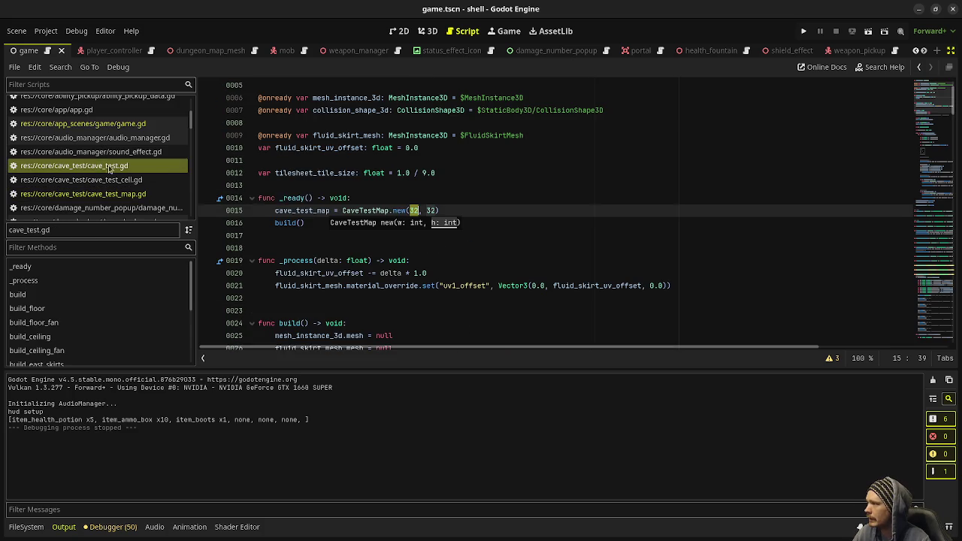
click(622, 192)
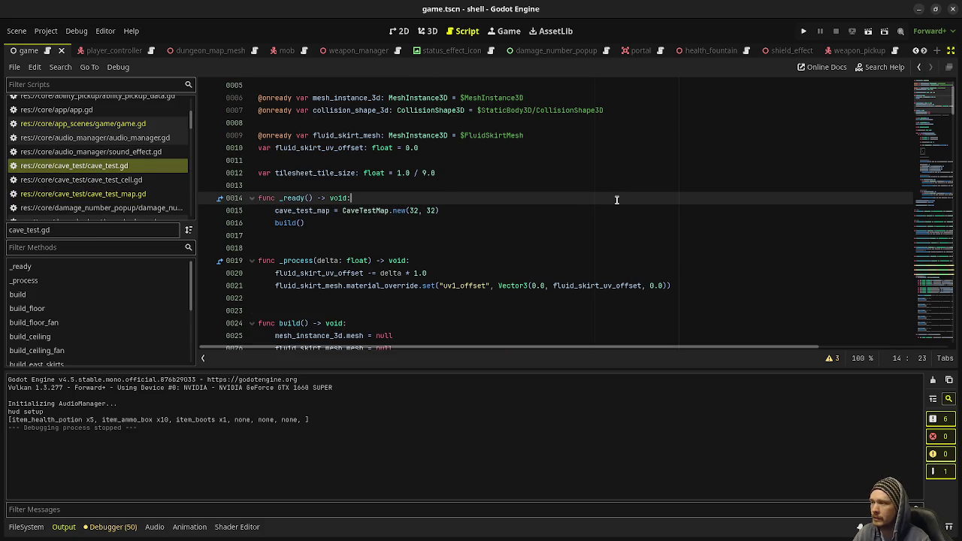
scroll(616, 200, down, 15)
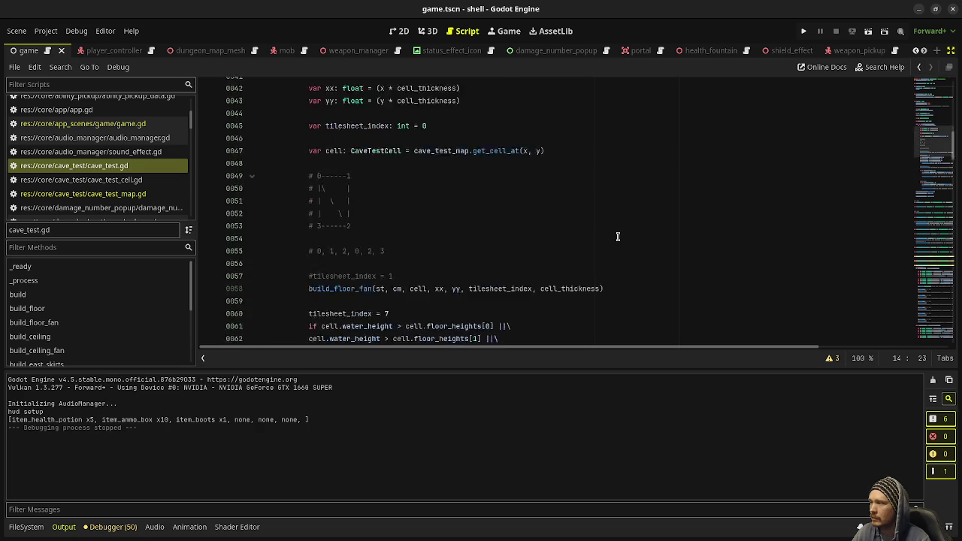
scroll(618, 237, down, 8)
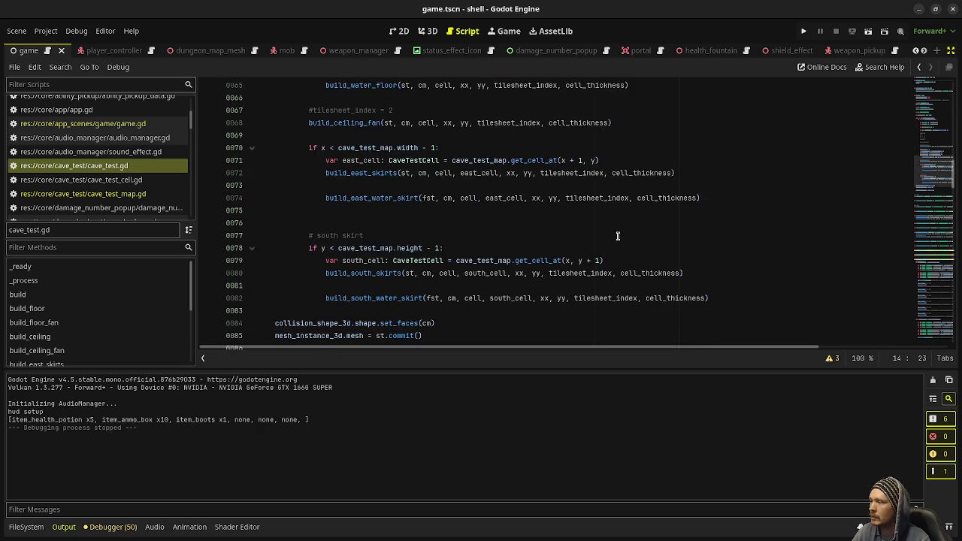
scroll(618, 237, down, 18)
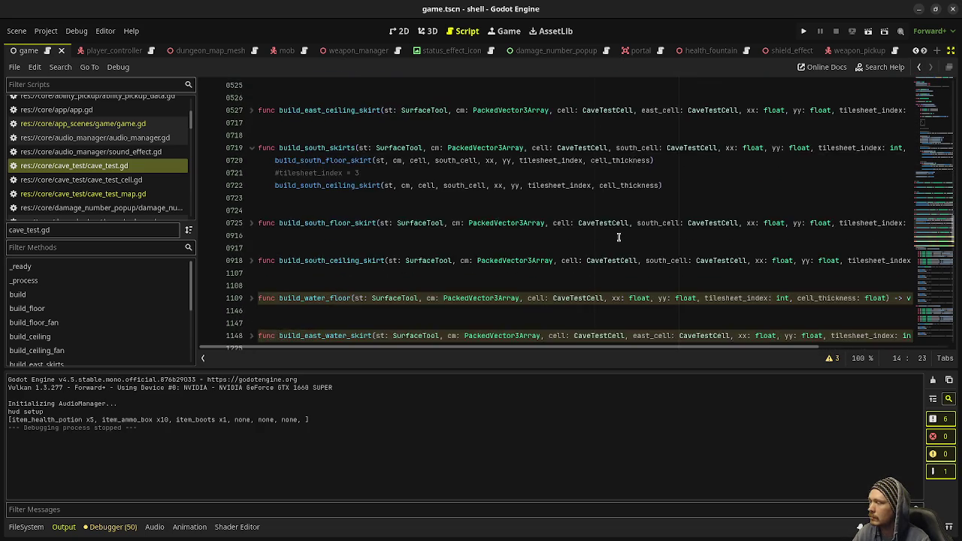
scroll(617, 237, down, 1)
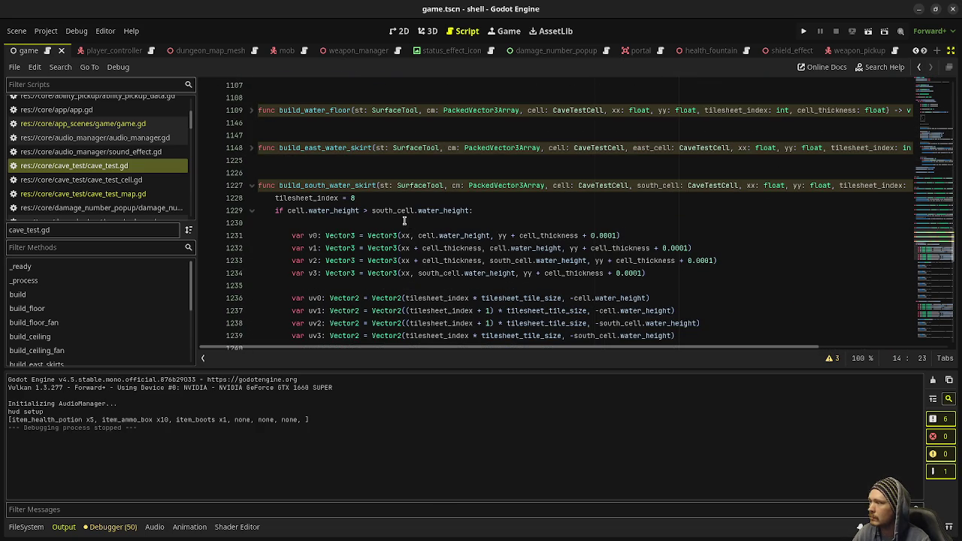
scroll(254, 301, up, 4)
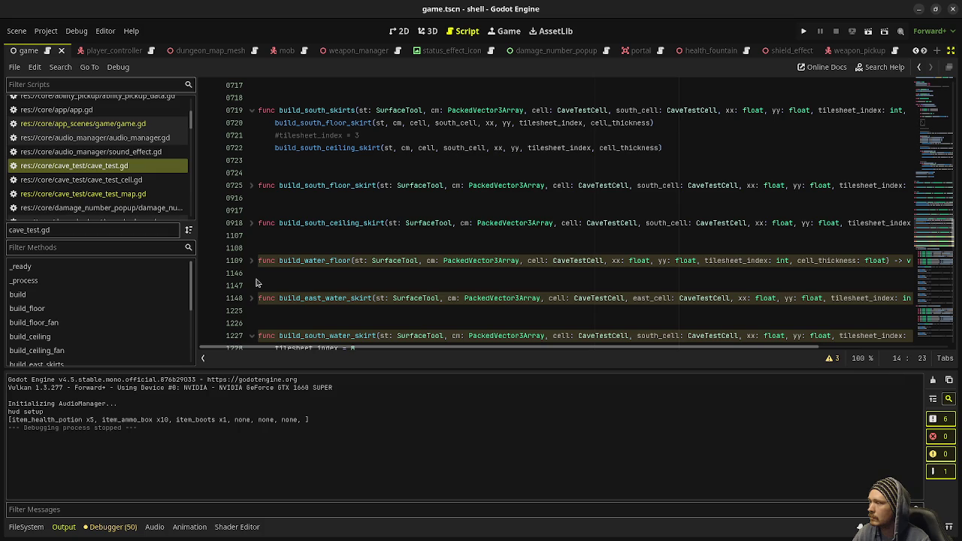
click(252, 224)
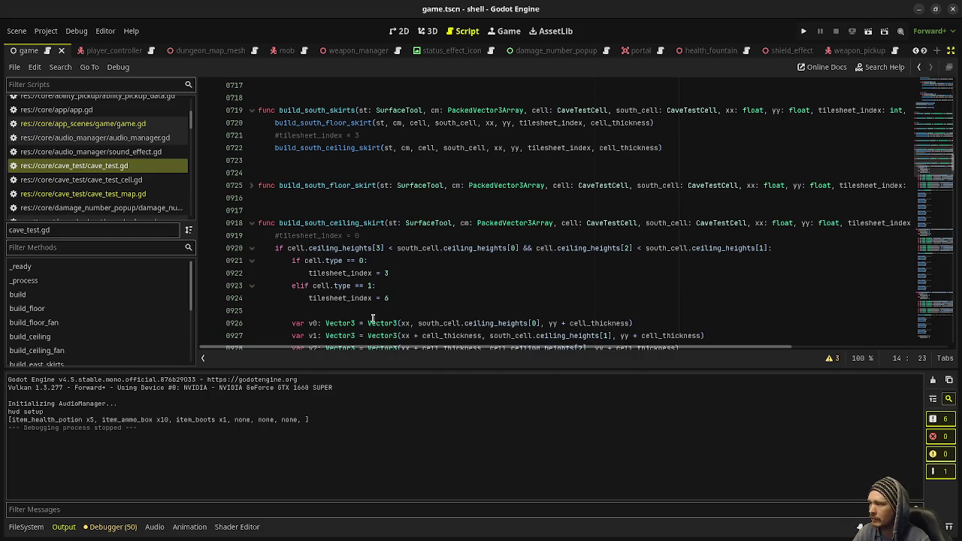
- Inspect the cell.type branches setting tilesheet_index on lines 923–924
scroll(409, 331, up, 2)
scroll(367, 341, down, 1)
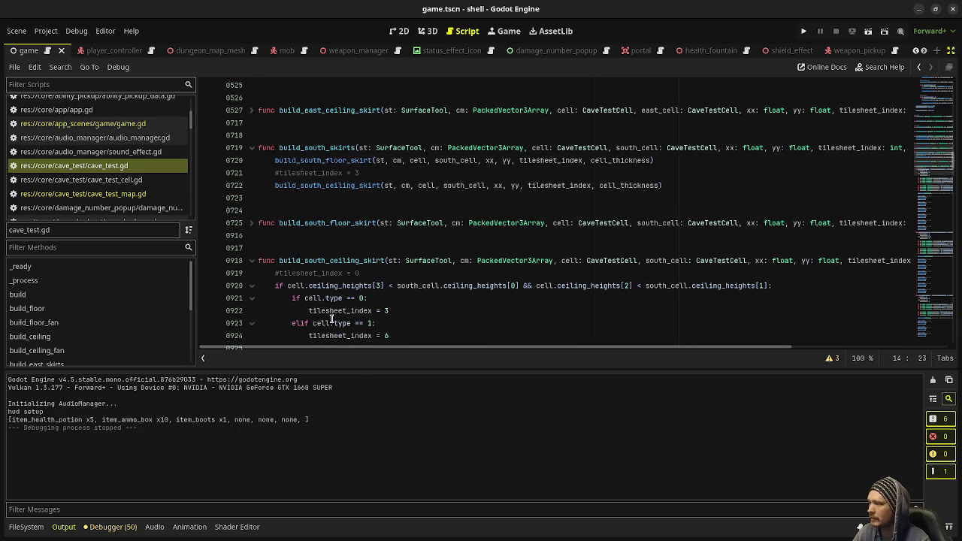
click(396, 324)
scroll(399, 311, down, 1)
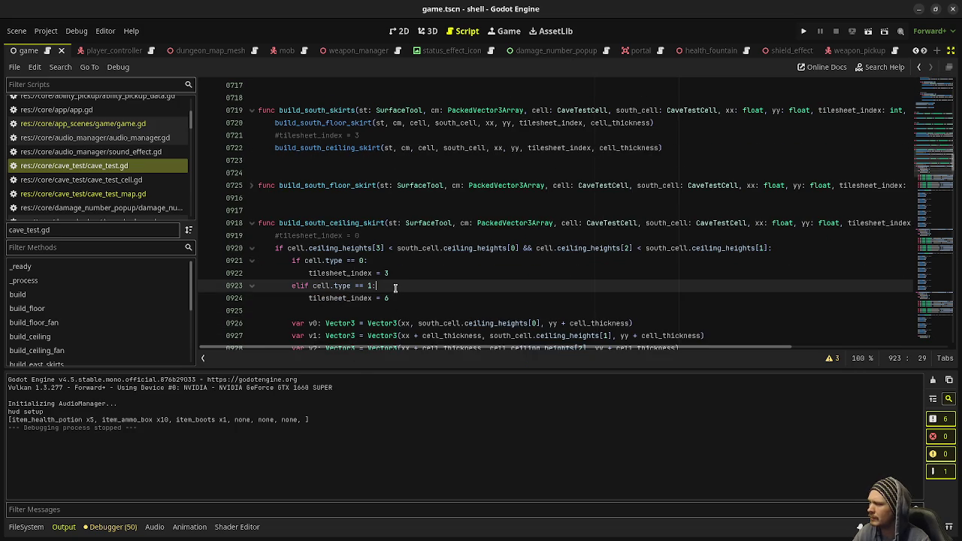
click(399, 300)
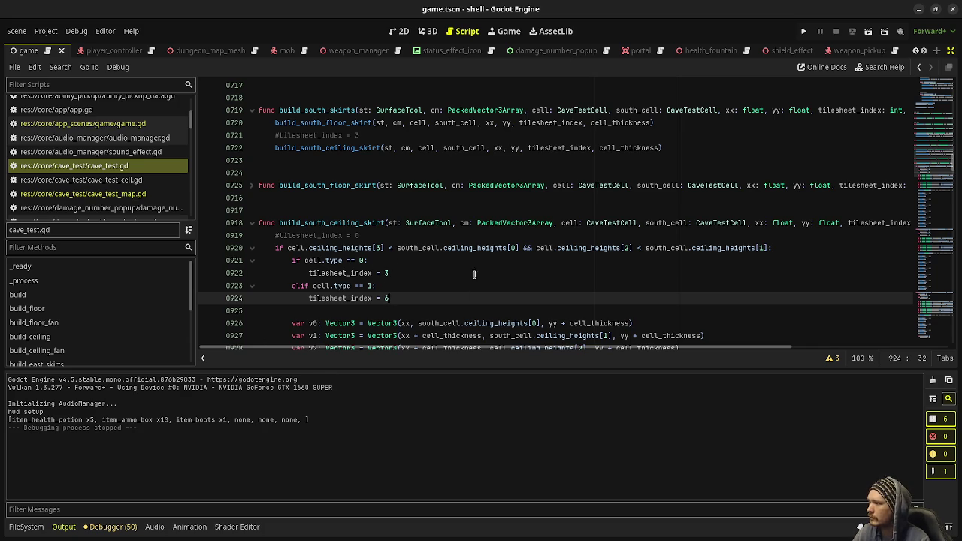
- Show the FileSystem panel at the bottom, then switch to tiles3.png in Aseprite
click(30, 526)
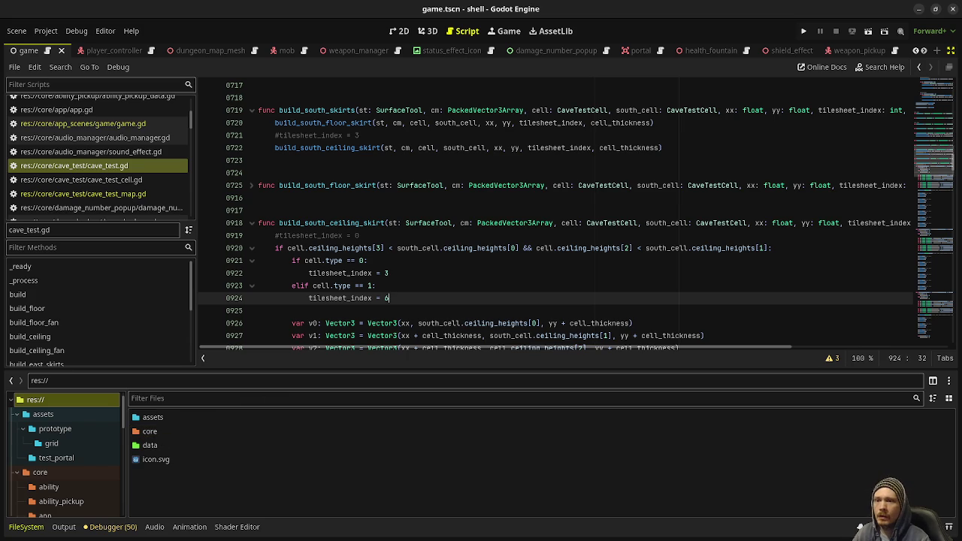
key(alt+Tab)
scroll(418, 276, down, 3)
- Pan the tiles3.png canvas to view the whole eight-tile strip
scroll(418, 277, left, 5)
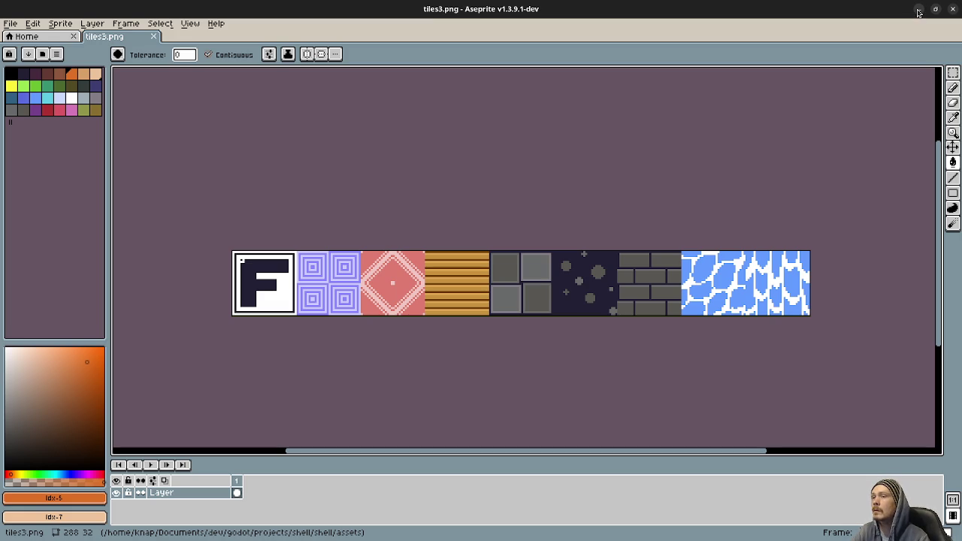
- Back in Godot, open cave_test_map.gd and select the commented-out generate_random_walker() call on line 19
click(918, 12)
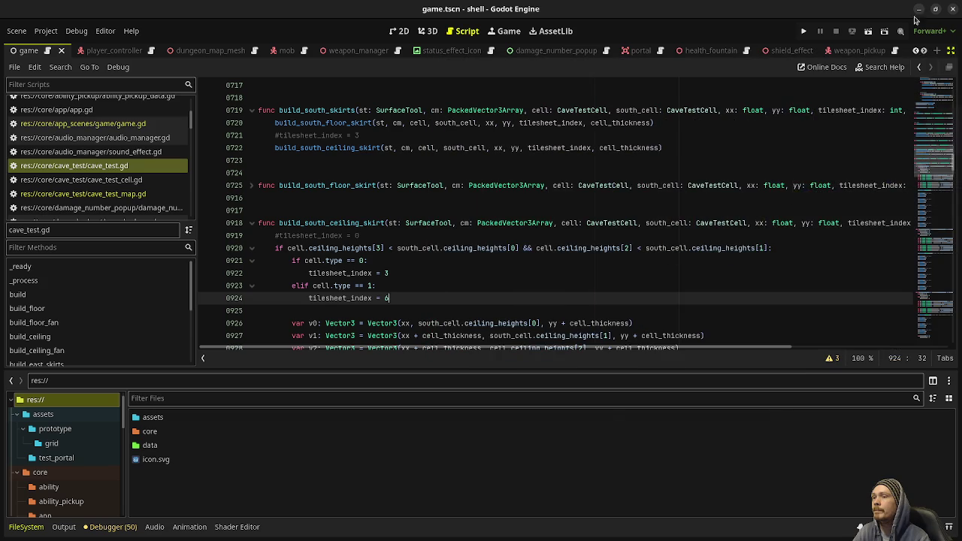
click(799, 156)
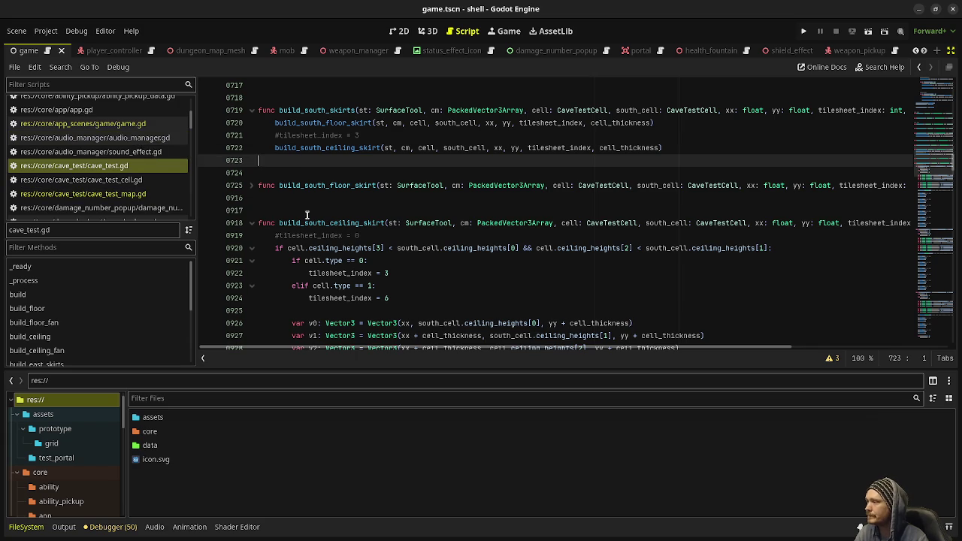
scroll(413, 297, up, 5)
scroll(413, 298, up, 10)
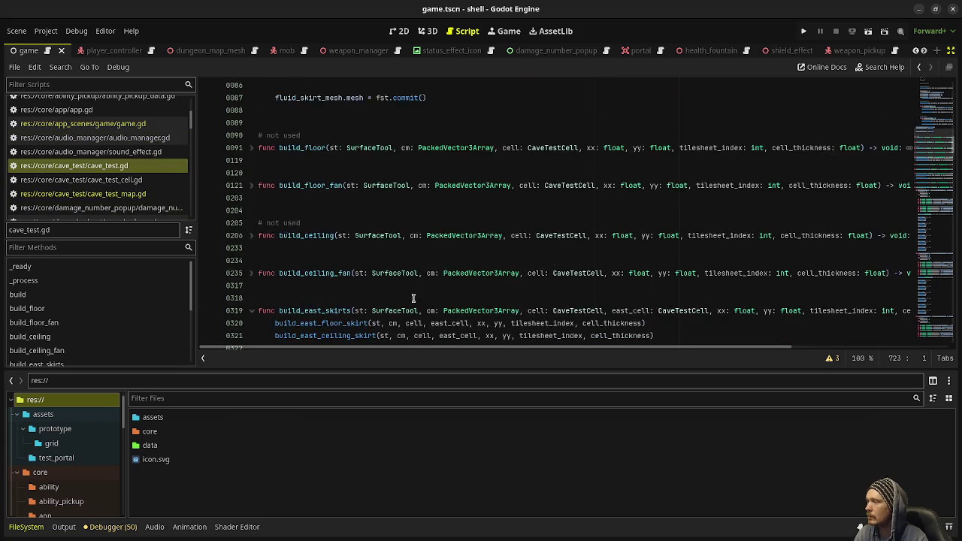
scroll(413, 297, up, 10)
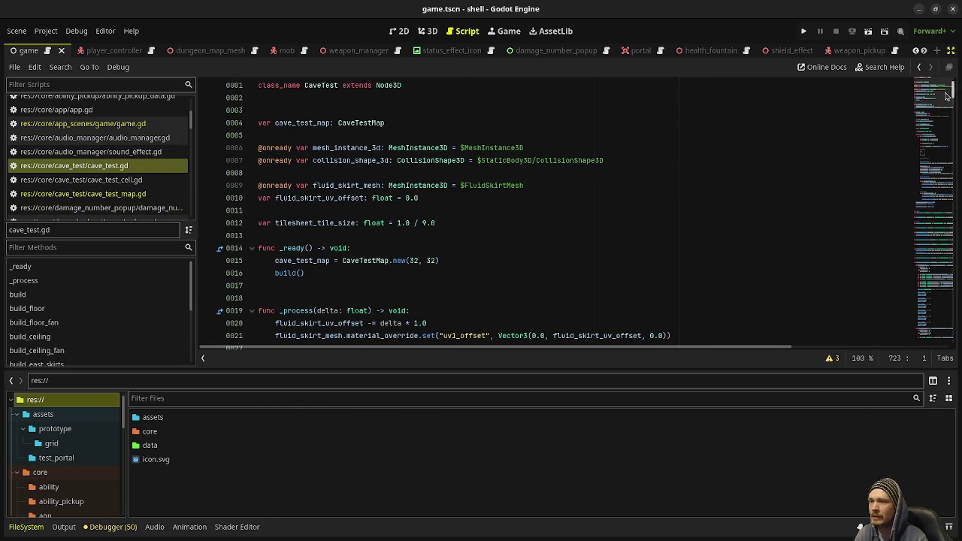
drag(932, 94, 932, 267)
click(83, 193)
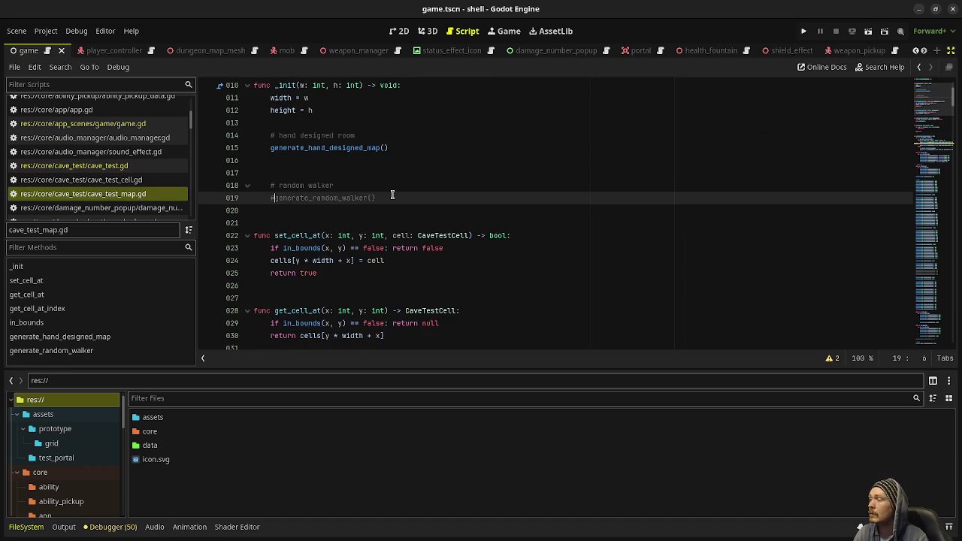
drag(376, 197, 273, 194)
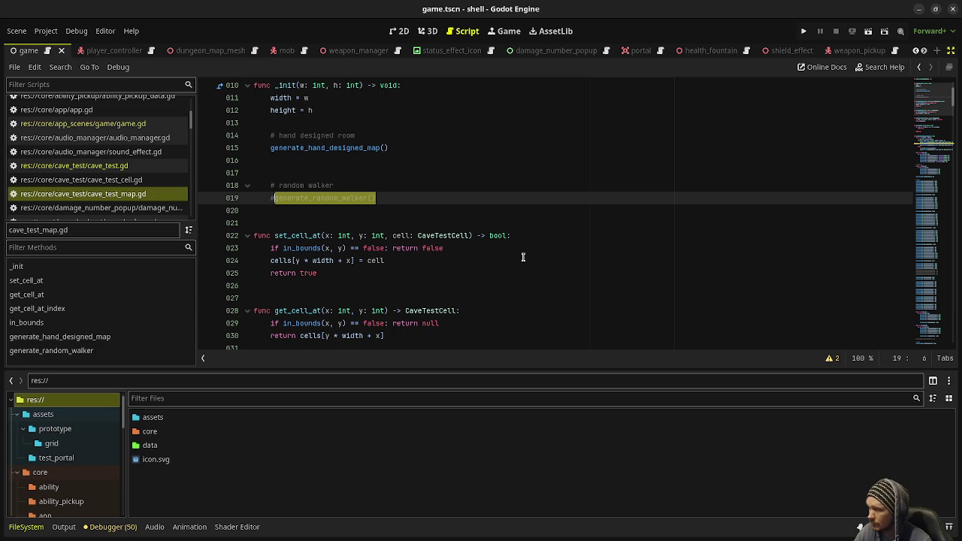
- Launch the project with Run Project to test the cave level
click(805, 31)
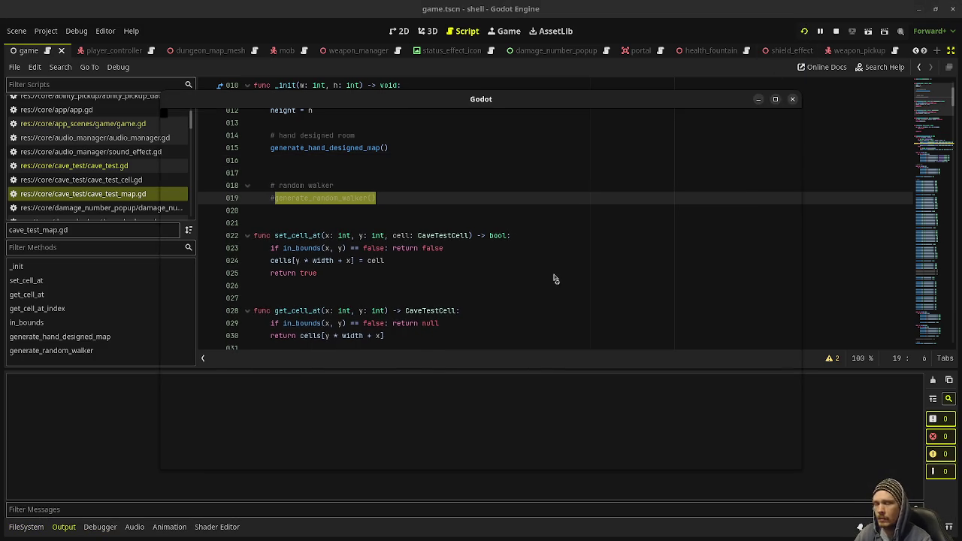